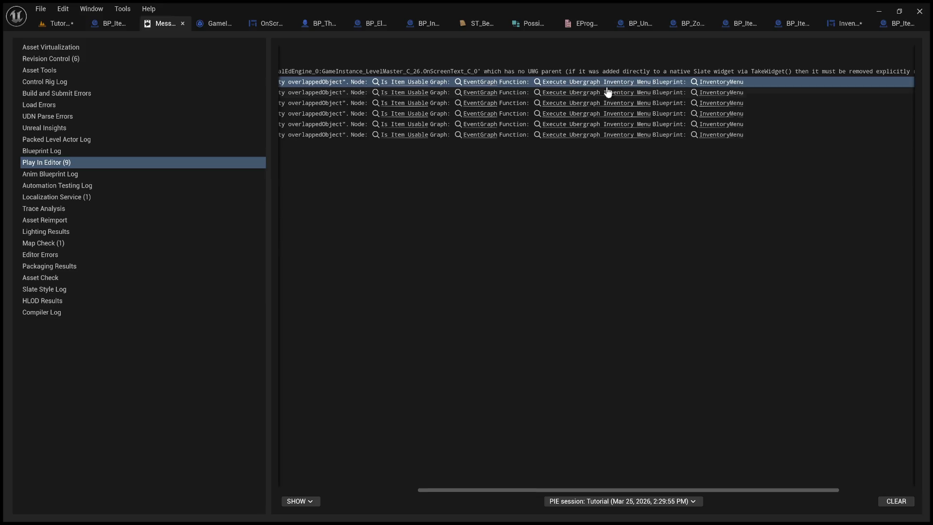
Leave the Is Item Usable runtime errors and open the InventoryMenu Event Graph at that node.
mouse_move(567, 489)
left_mouse_down()
mouse_move(424, 481)
mouse_move(457, 474)
left_mouse_up()
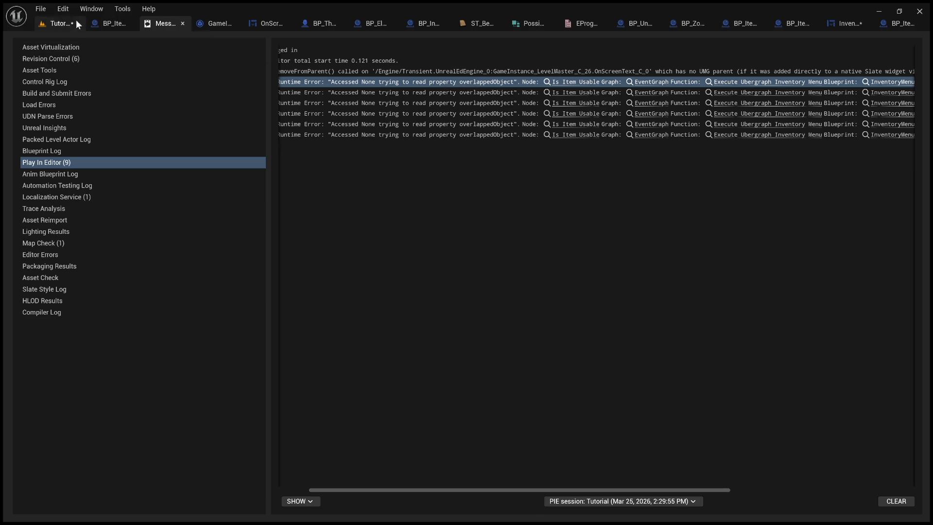
left_click(54, 25)
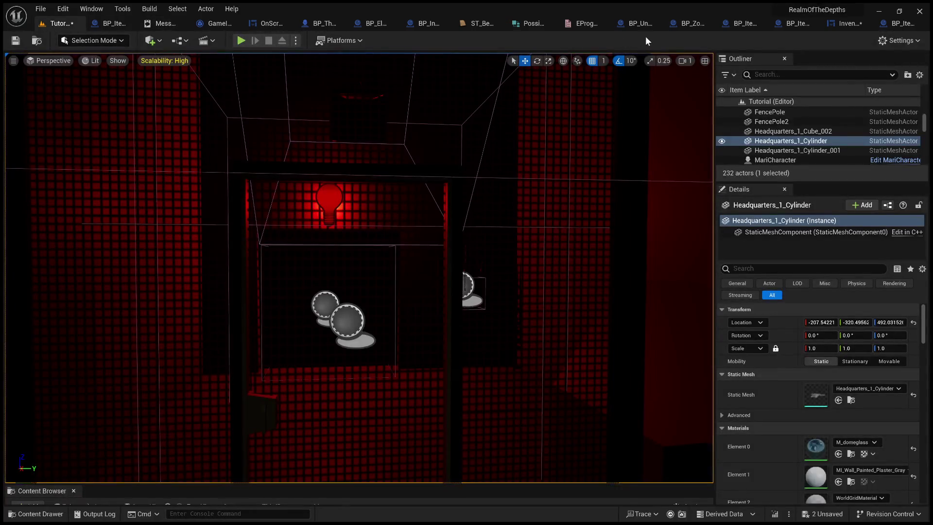
left_click(842, 23)
Delete the Overlapped Object getter feeding Is Item Usable, then switch to the character code in Visual Studio.
left_click_drag(527, 328, 751, 303)
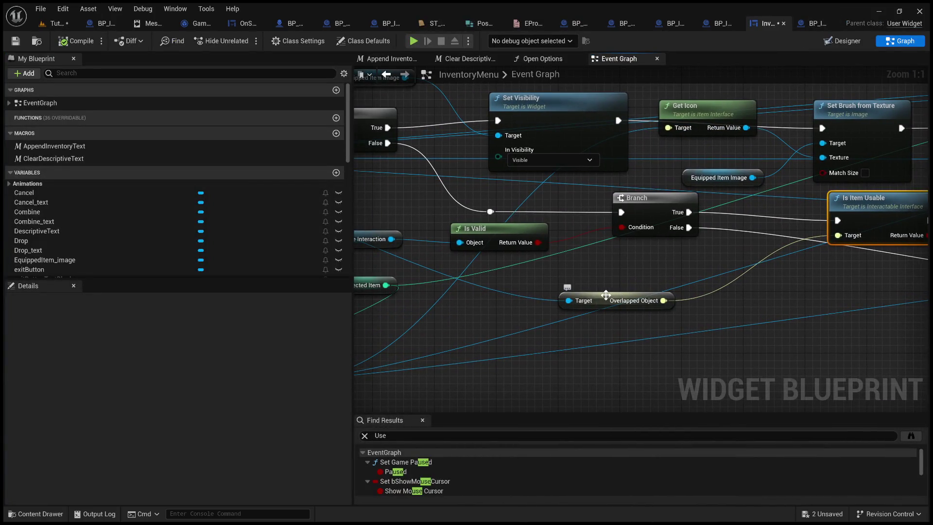
left_click_drag(608, 296, 583, 280)
key("Delete")
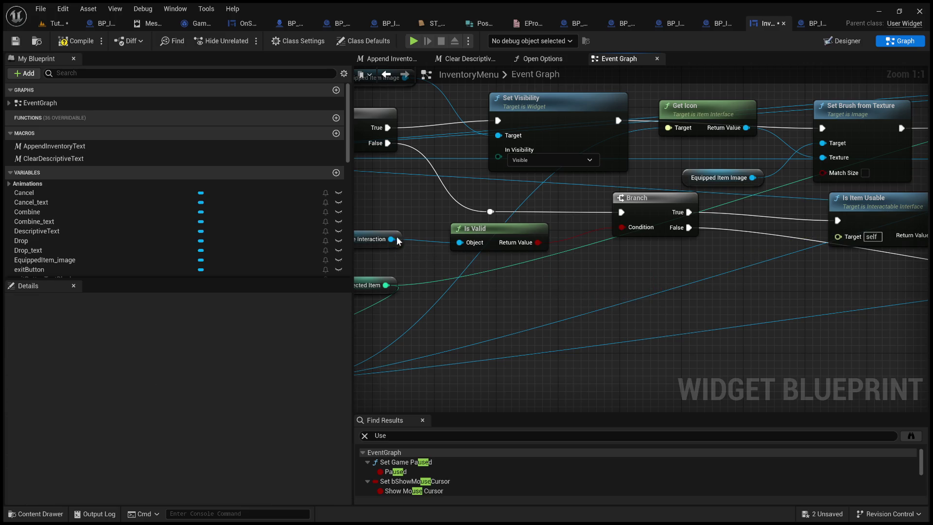
mouse_move(392, 239)
left_mouse_down()
mouse_move(821, 245)
mouse_move(652, 285)
mouse_move(476, 307)
mouse_move(606, 315)
left_mouse_up()
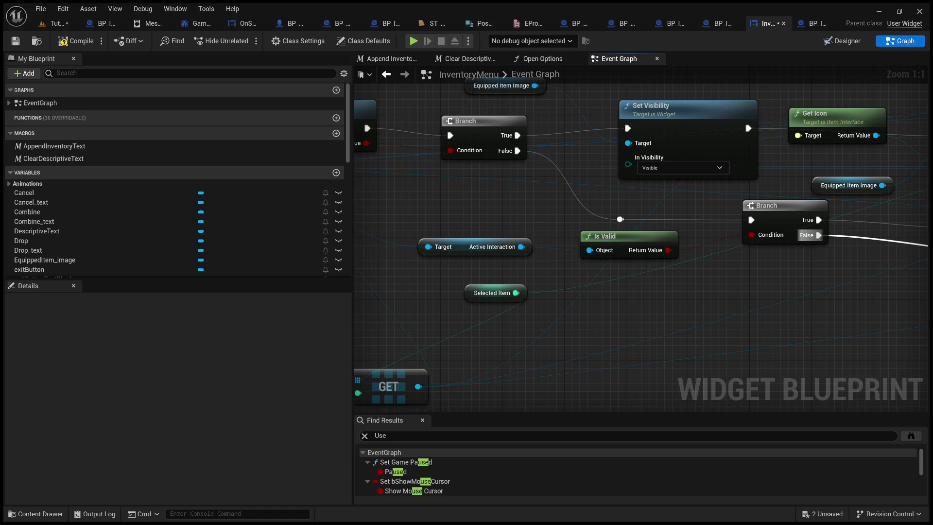
key("alt+Tab")
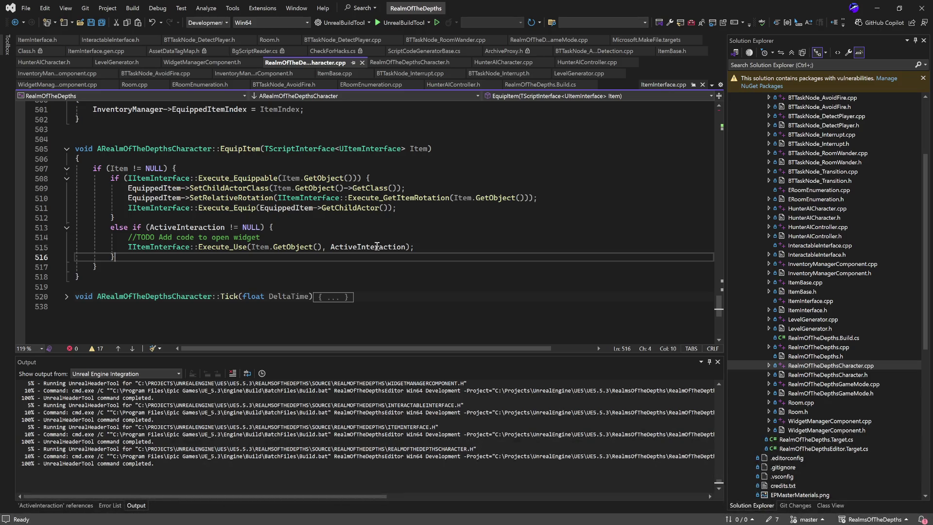
Open RealmOfTheDepthsCharacter.h and review the ActiveInteraction, InteractInput, InventoryInput and UnequipItem declarations.
double_click(820, 376)
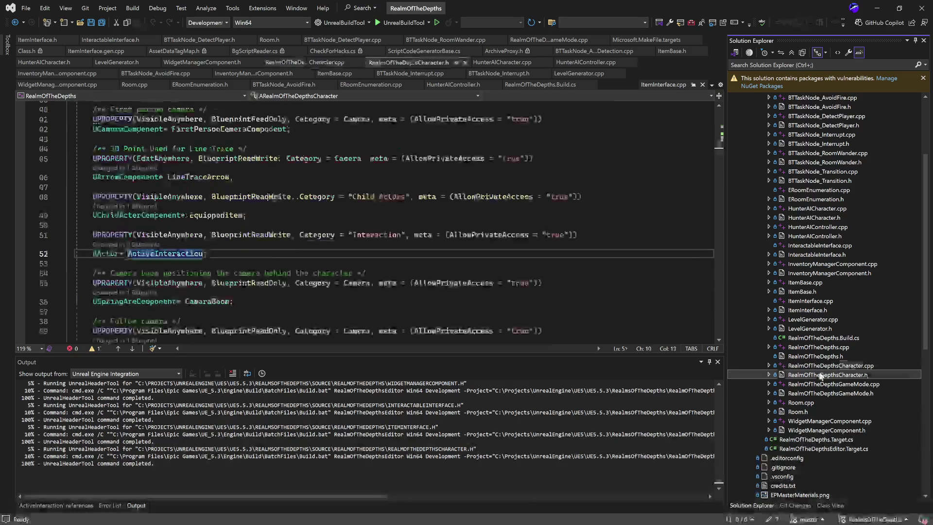
scroll(253, 243, "down", 7)
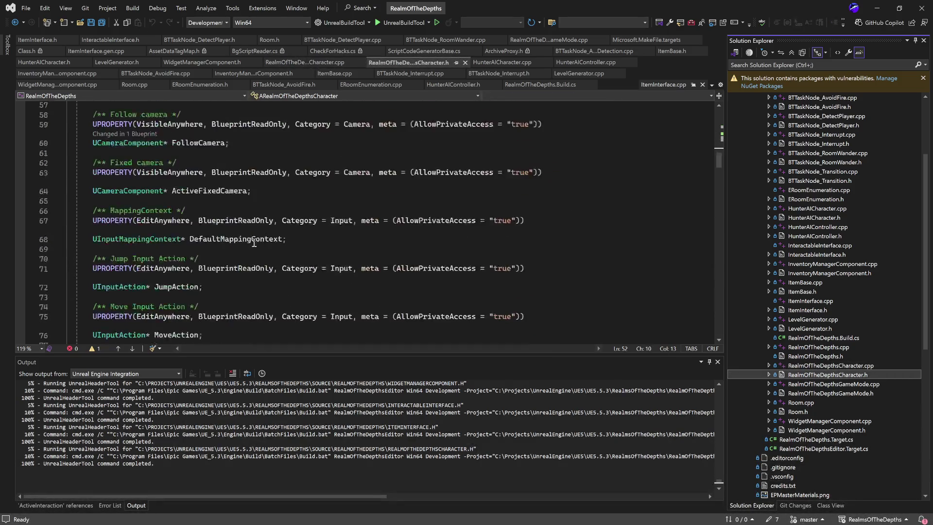
scroll(276, 250, "down", 20)
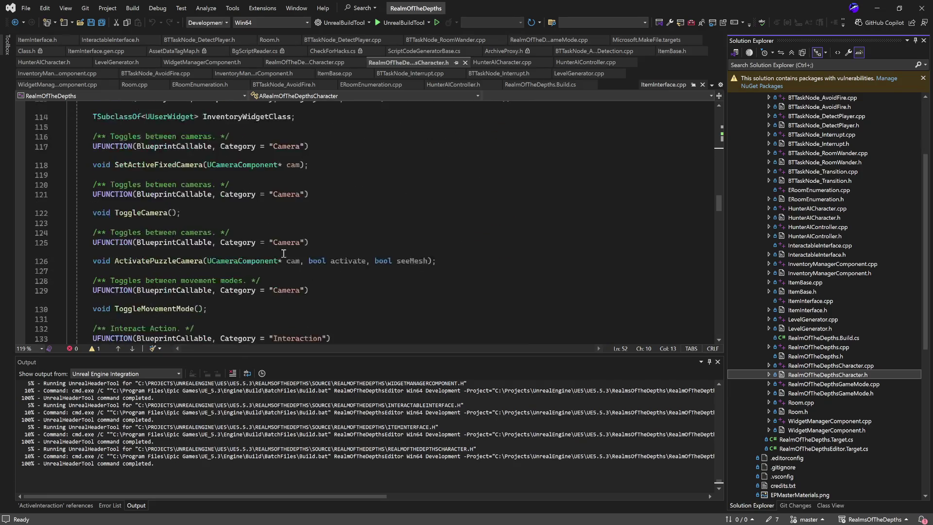
scroll(298, 251, "up", 1)
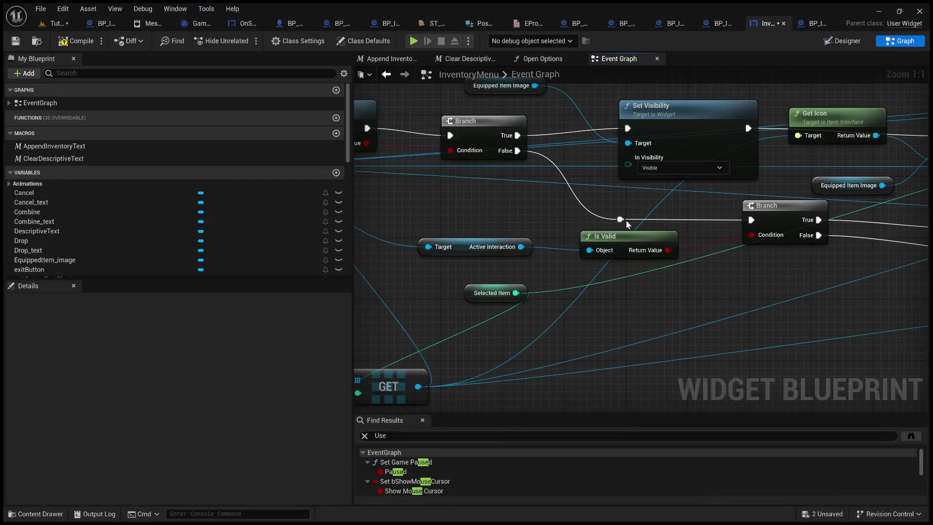
Add a Cast To InteractableInterface node from Active Interaction and place it beside the Branch.
mouse_move(652, 309)
left_mouse_down()
mouse_move(388, 350)
mouse_move(729, 316)
left_mouse_up()
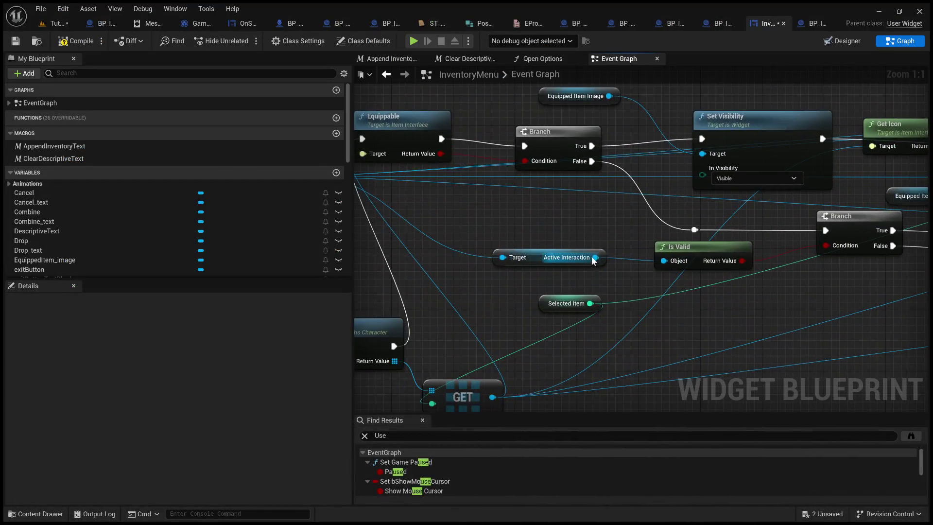
left_click_drag(596, 257, 742, 315)
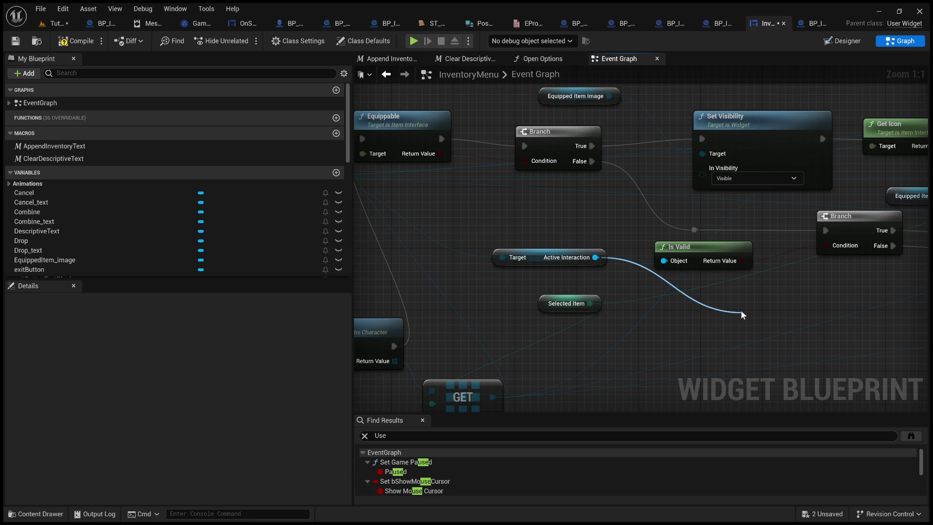
left_click(841, 477)
mouse_move(771, 370)
left_mouse_down()
mouse_move(552, 338)
mouse_move(487, 360)
left_mouse_up()
left_click_drag(532, 315, 733, 292)
Wire Branch True → cast → Is Item Usable, with As Interactable Interface as Target, and return to the Tutorial level.
mouse_move(608, 221)
left_mouse_down()
mouse_move(663, 314)
mouse_move(664, 299)
left_mouse_up()
mouse_move(776, 299)
left_mouse_down()
mouse_move(777, 262)
mouse_move(757, 230)
left_mouse_up()
left_click_drag(724, 285, 623, 285)
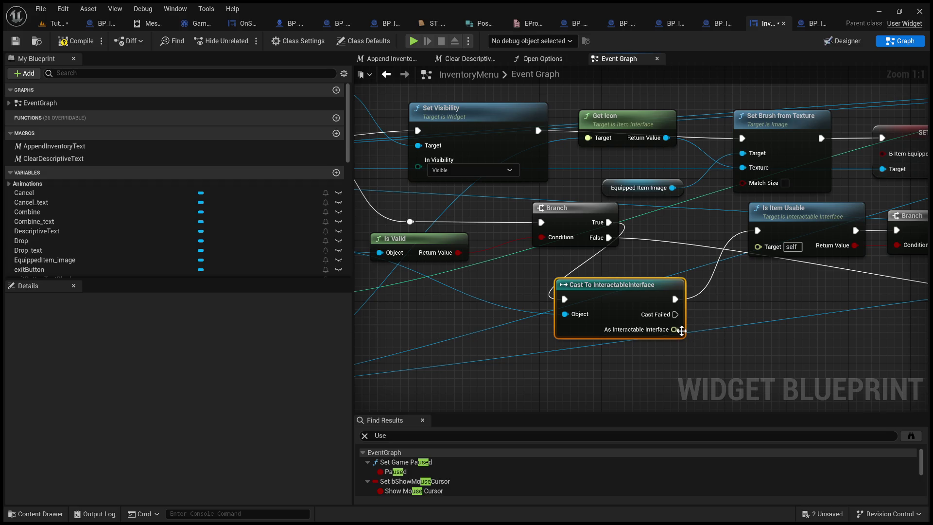
mouse_move(682, 330)
left_mouse_down()
mouse_move(750, 267)
mouse_move(758, 246)
left_mouse_up()
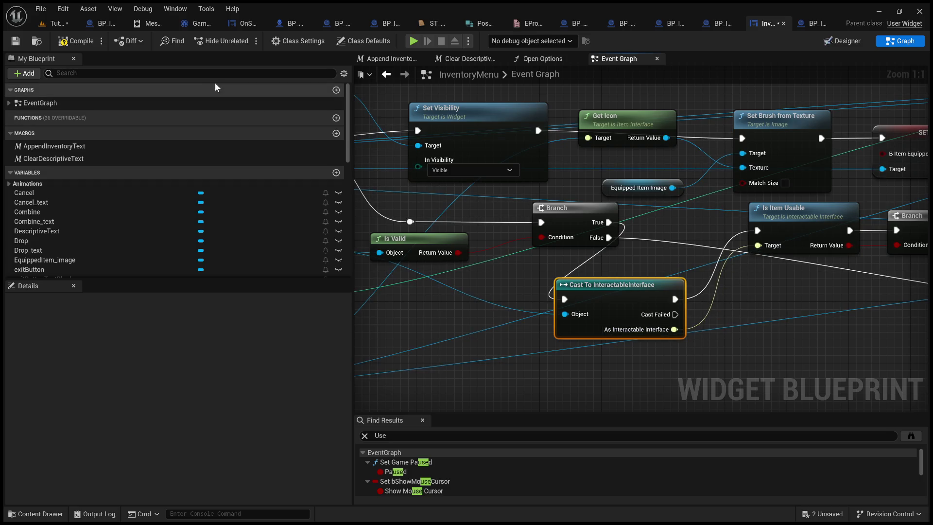
left_click(56, 23)
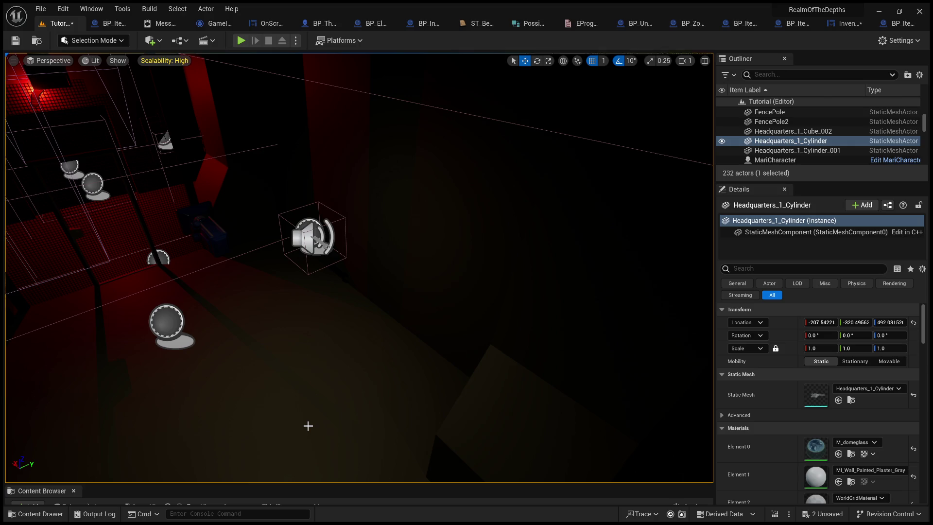
key("alt+p")
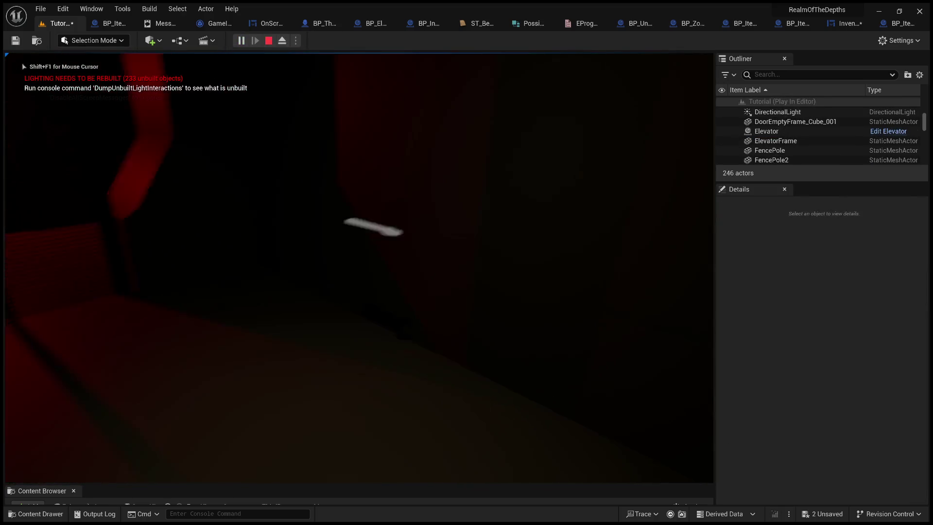
key("shift+F1")
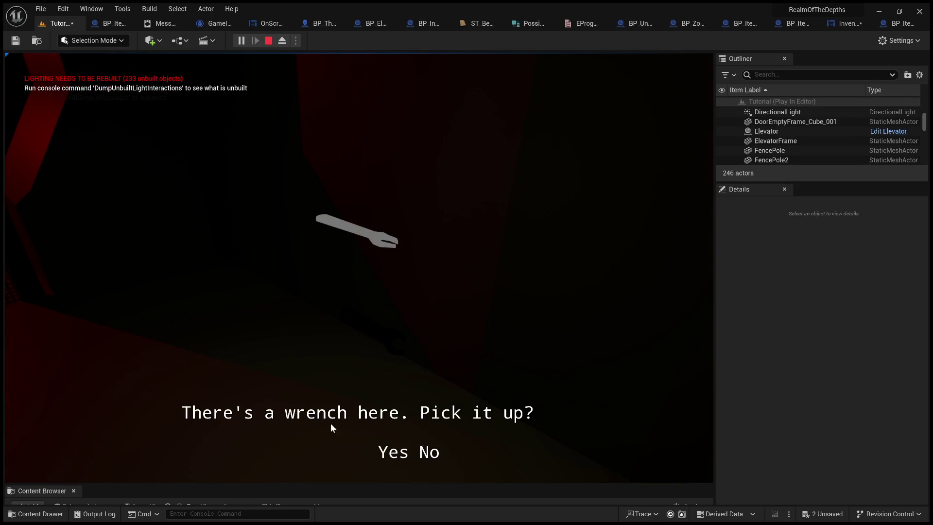
left_click(381, 451)
left_click(490, 224)
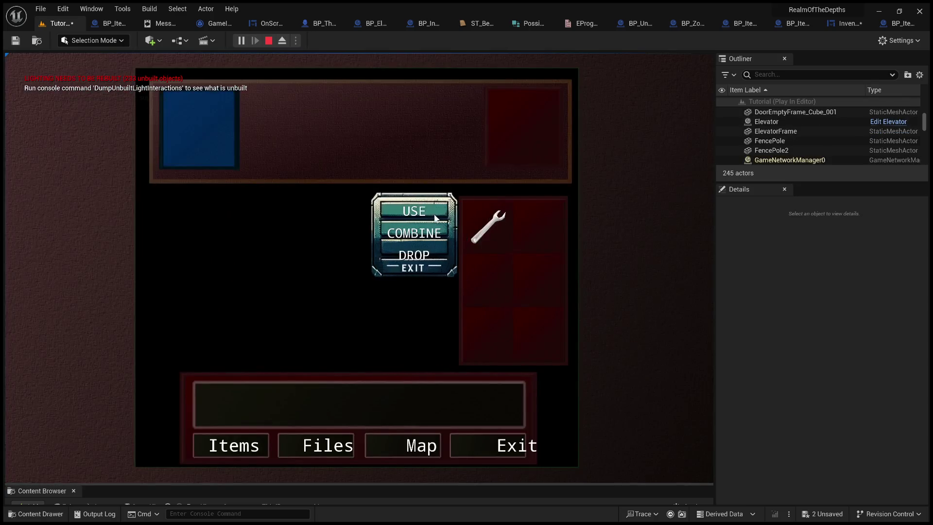
left_click(427, 209)
left_click(508, 454)
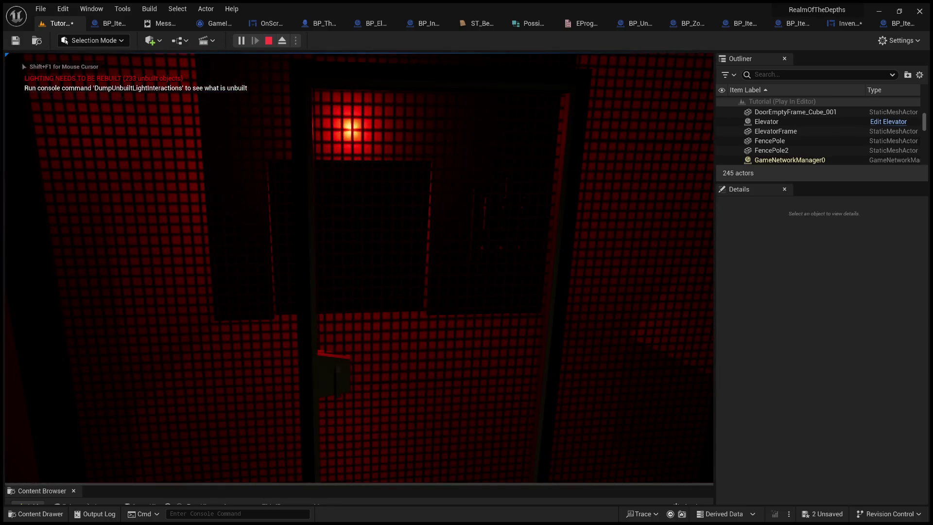
key("Tab")
left_click(485, 242)
left_click(421, 214)
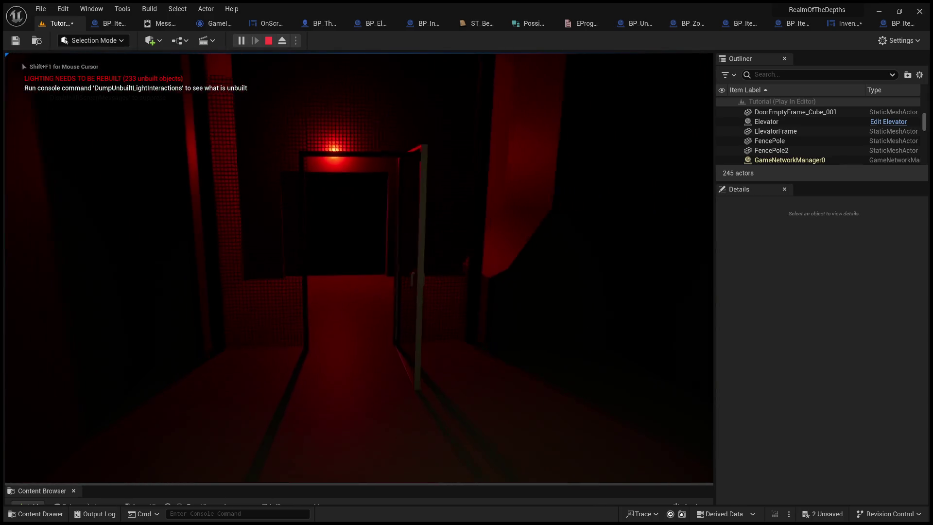
key("Escape")
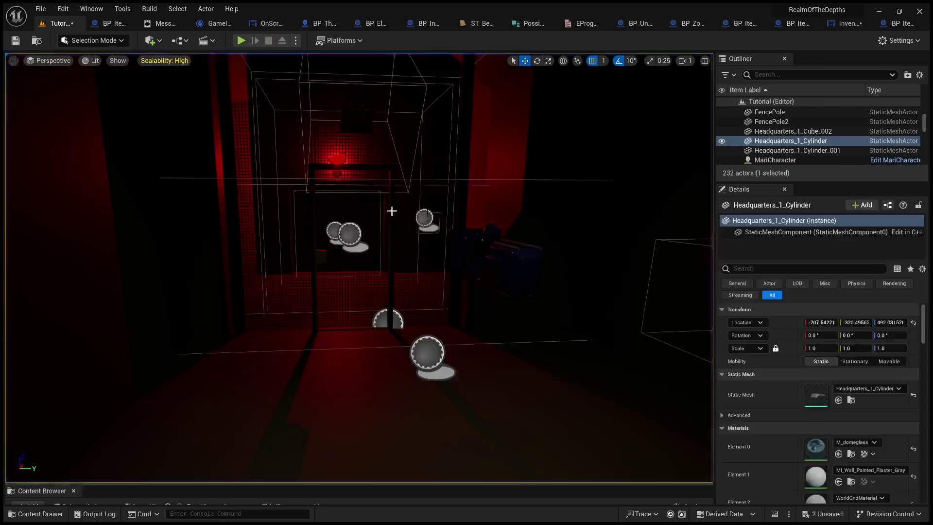
Wrap the cast node in a comment reading 'Currently no way of checking its usable within proximity'.
left_click(840, 24)
scroll(444, 298, "down", 2)
scroll(444, 299, "down", 2)
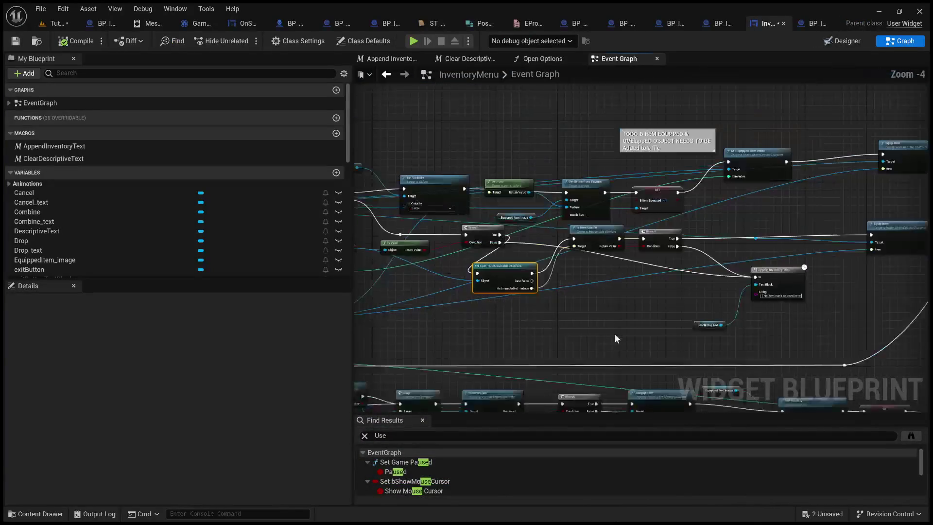
key("c")
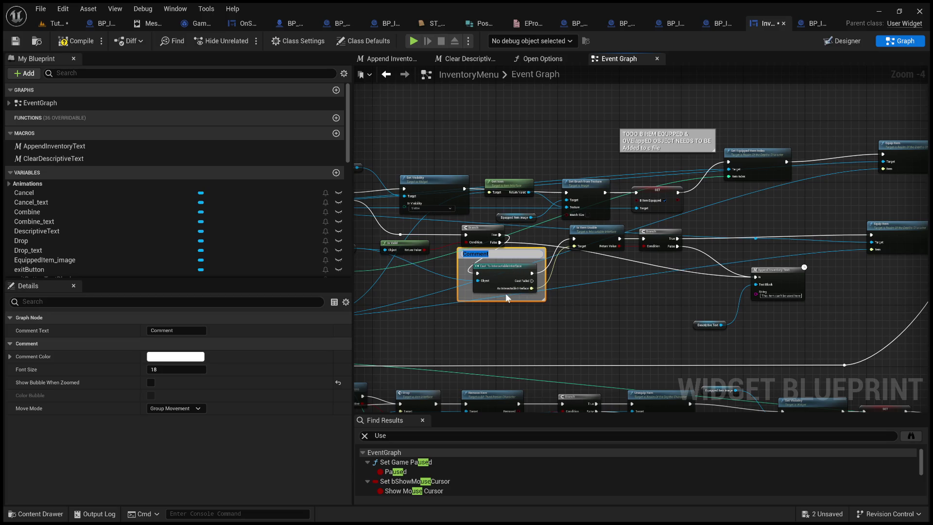
type("C")
type("rrently in")
type("o way of ch")
type("ecking")
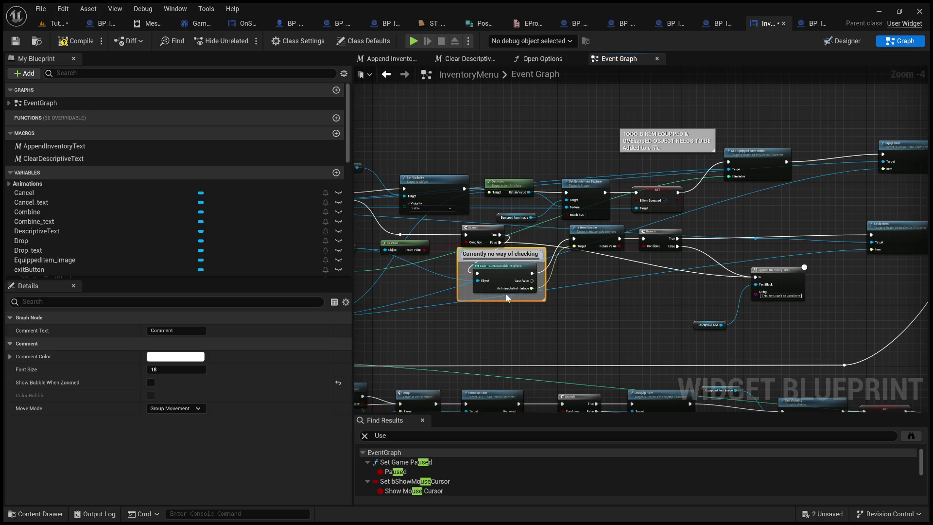
type(" ig its")
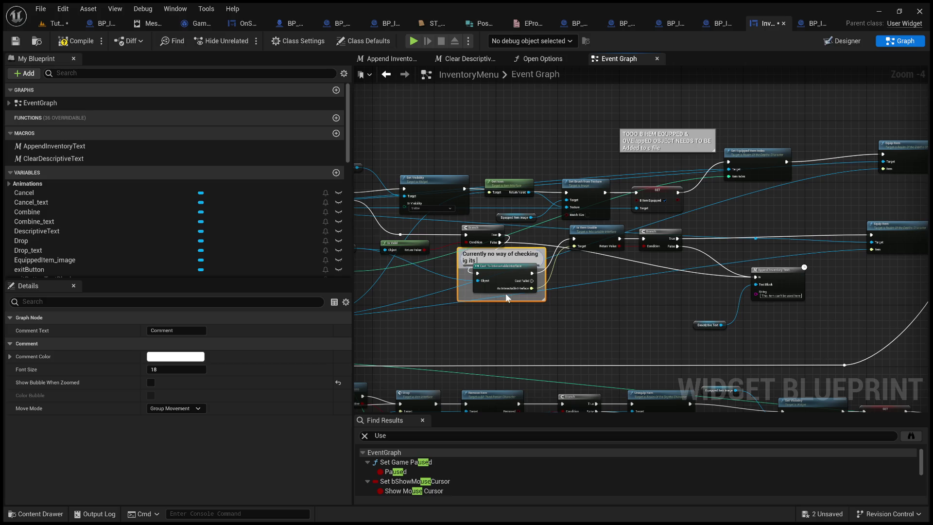
key("BackSpace")
key("BackSpace")
key("BackSpace")
key("BackSpace")
key("BackSpace")
type("uts")
key("BackSpace")
key("BackSpace")
key("BackSpace")
type("it")
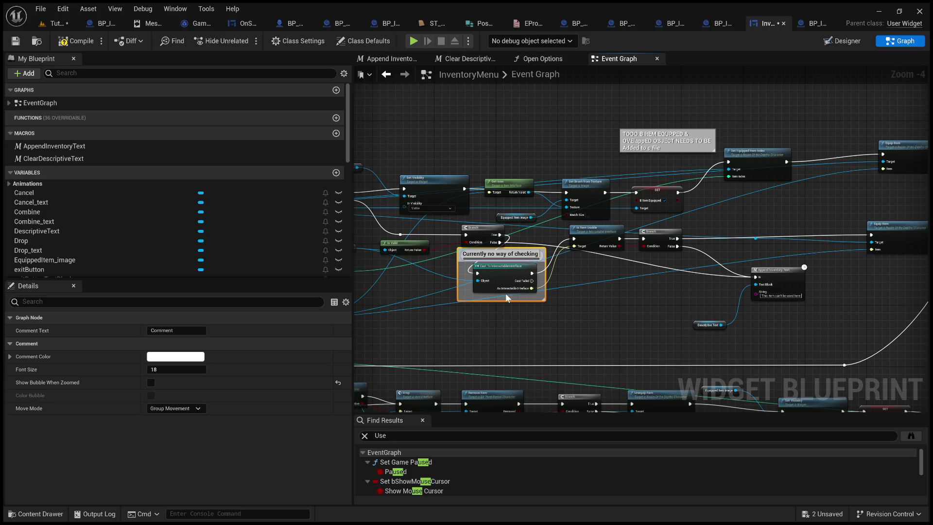
type("s usable wi")
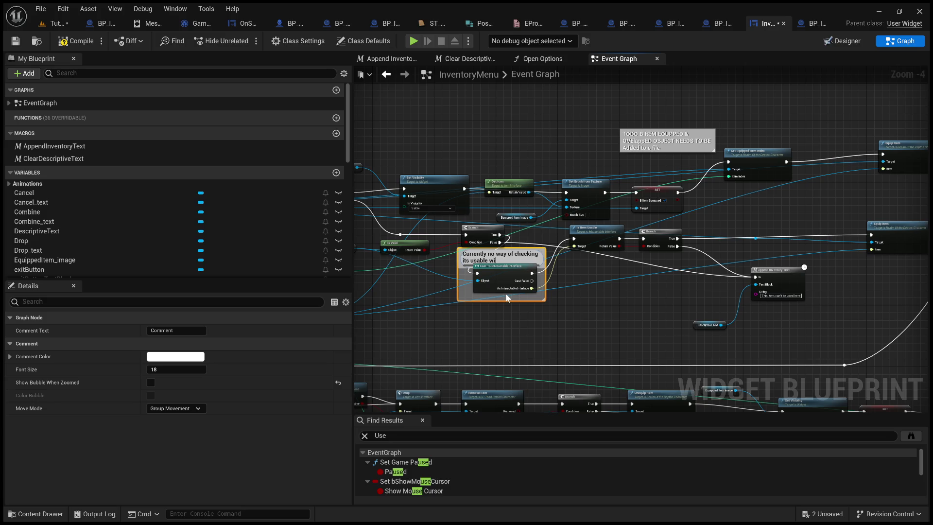
type("thin proximity")
type(" (hav")
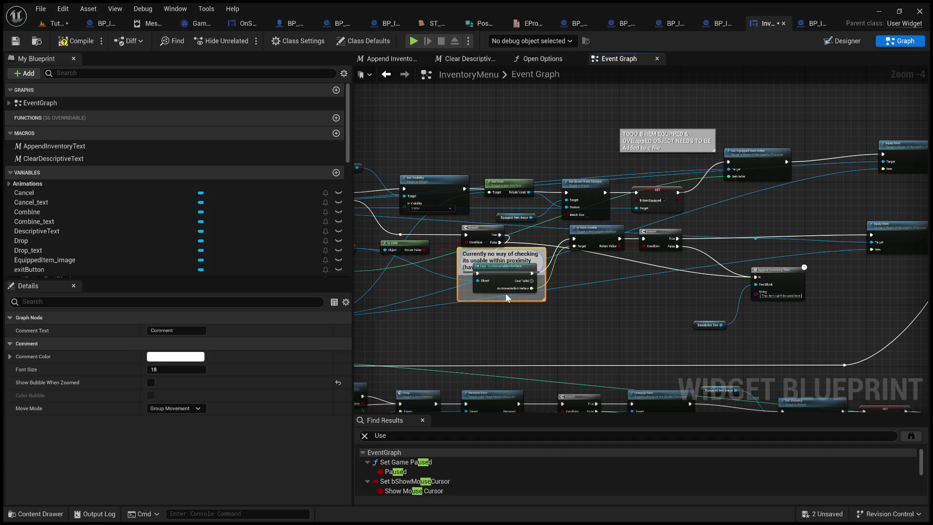
Commit the comment, start playing the Tutorial level and pick up the wrench.
left_click(541, 302)
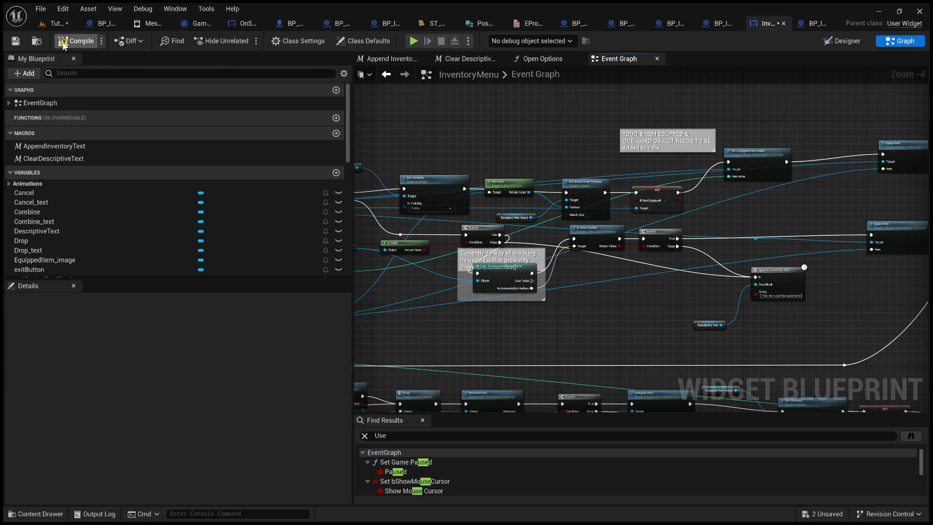
left_click(57, 24)
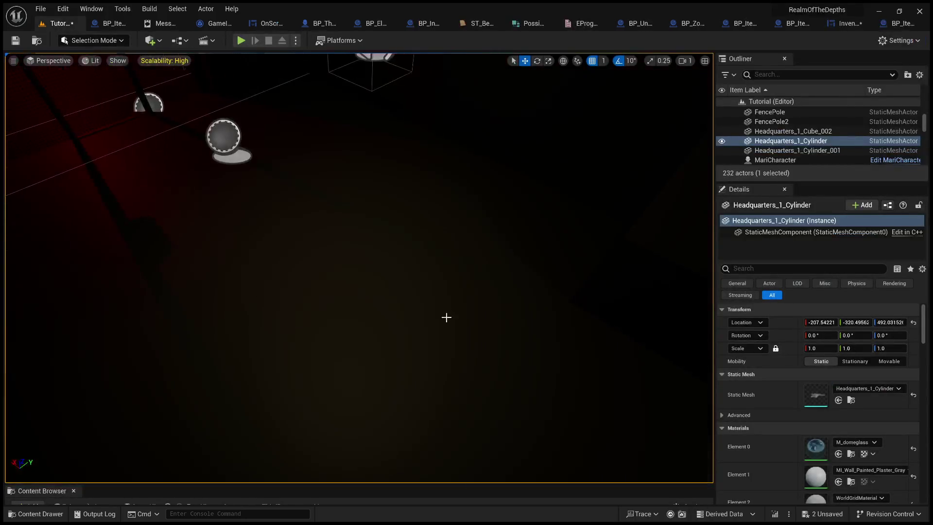
key("alt+p")
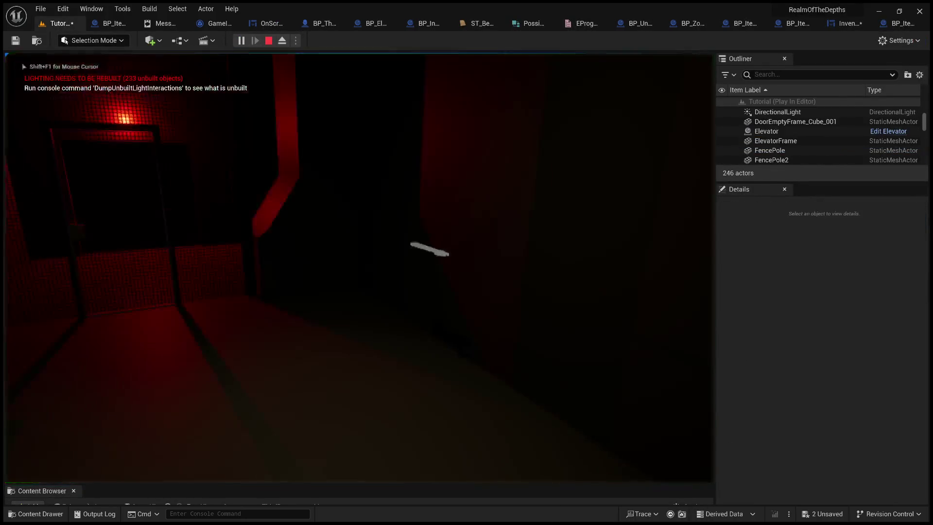
key("e")
left_click(380, 448)
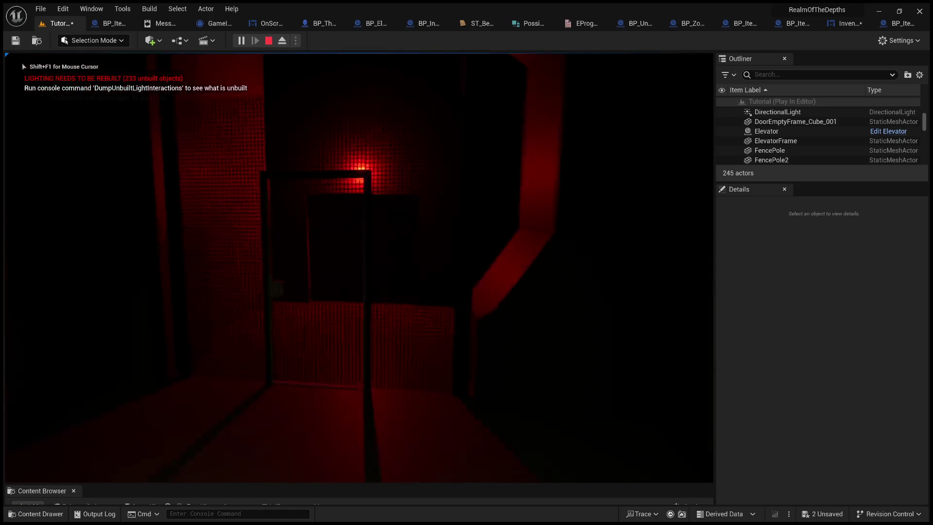
Use the wrench from the inventory at the sealed elevator door to open it, then stop playing.
key("Tab")
left_click(486, 236)
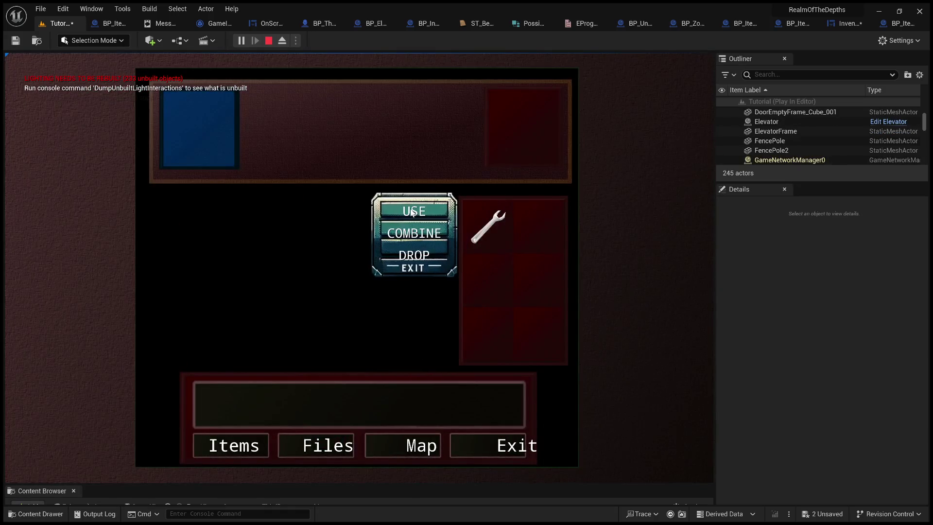
left_click(412, 211)
left_click(510, 443)
key("e")
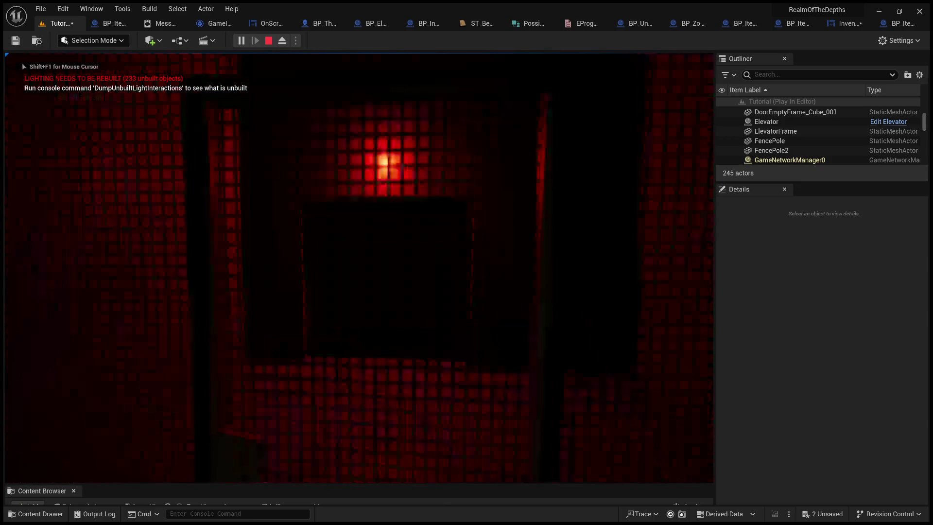
key("Tab")
left_click(488, 223)
left_click(413, 210)
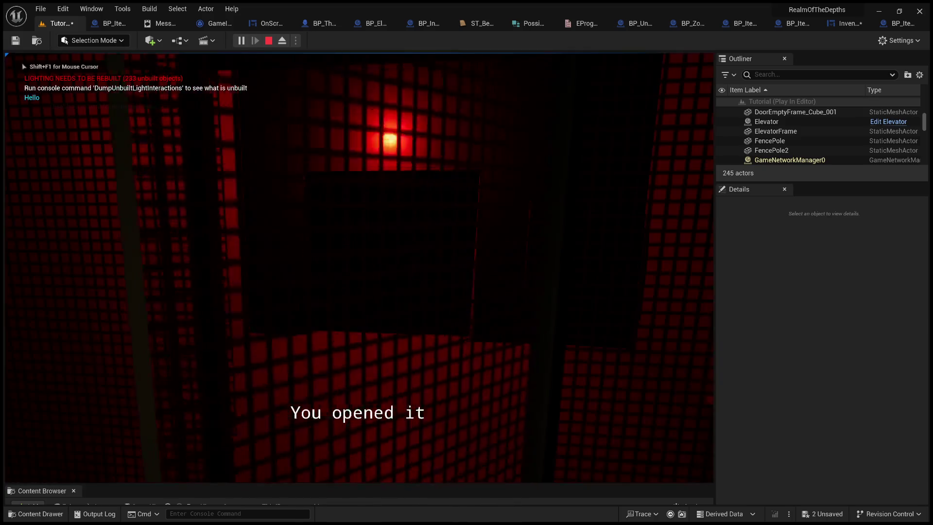
key("Escape")
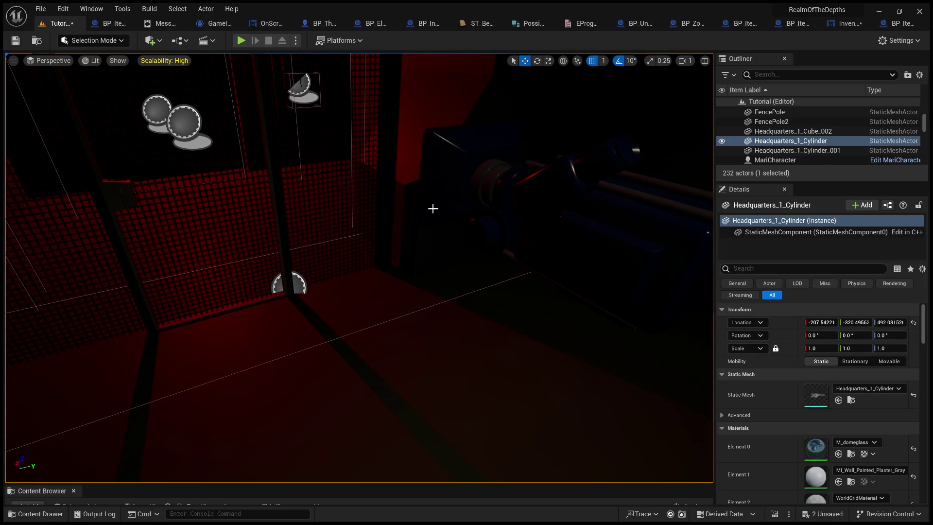
mouse_move(346, 379)
left_mouse_down()
mouse_move(326, 340)
mouse_move(286, 301)
mouse_move(408, 323)
left_mouse_up()
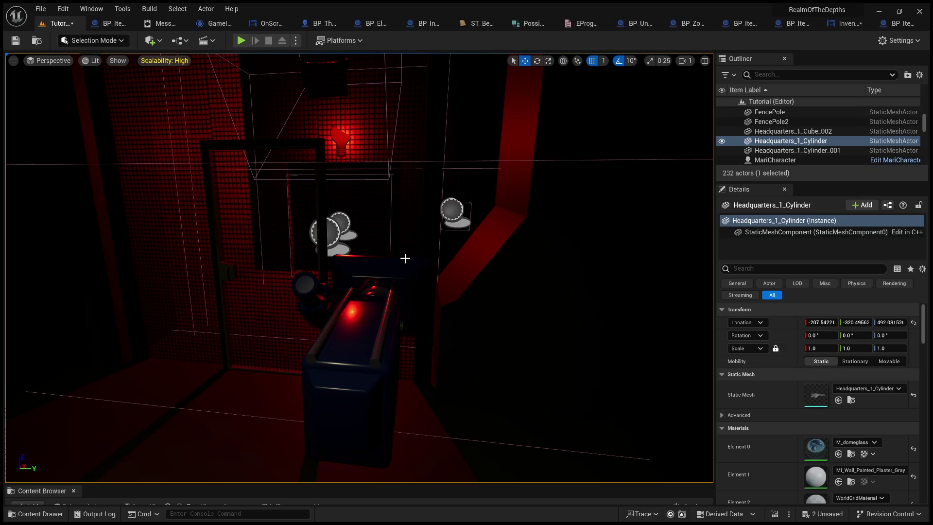
left_click_drag(256, 126, 389, 301)
key("alt+p")
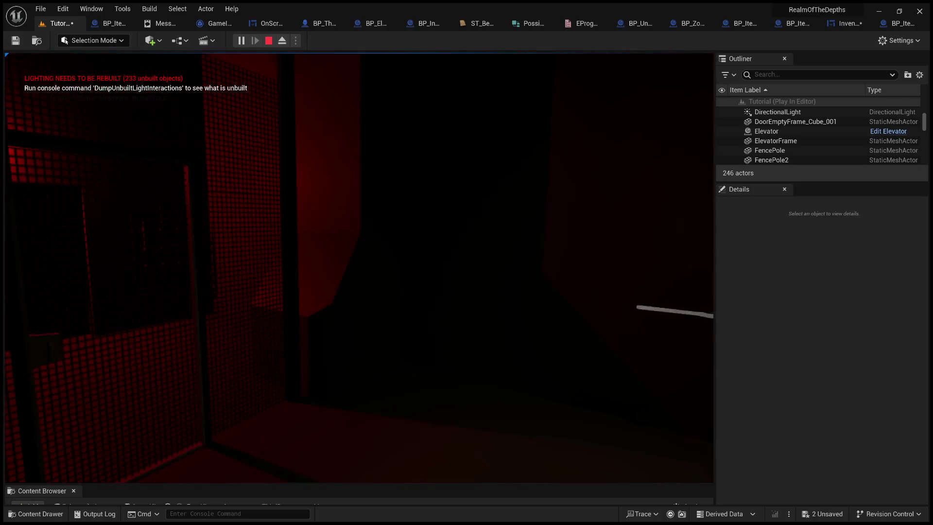
key("Escape")
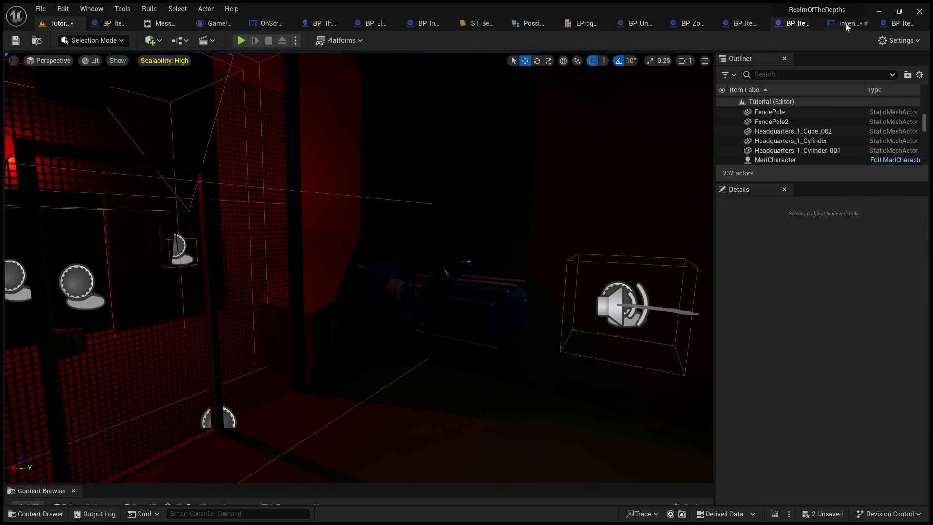
Append 'Should line trace query on attempted use' to the cast comment and save InventoryMenu.
left_click(846, 23)
left_click(520, 258)
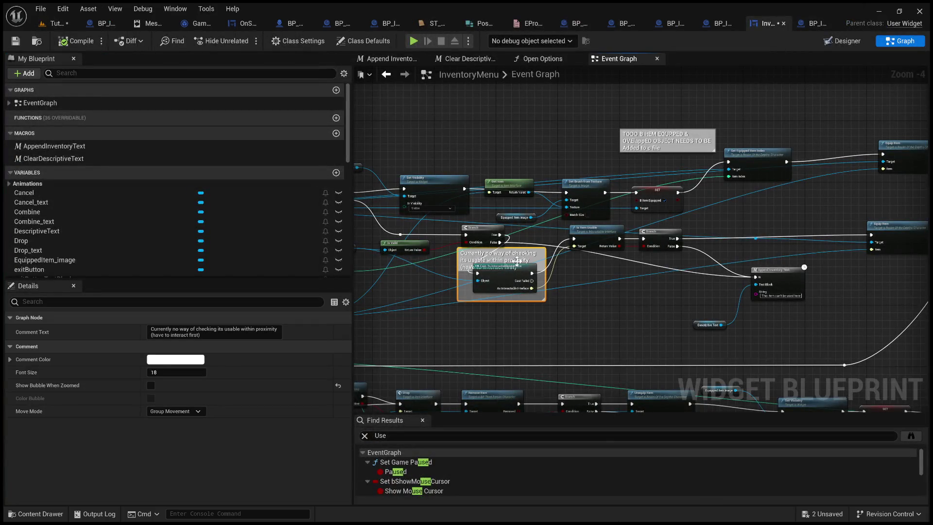
left_click_drag(521, 254, 516, 273)
left_click(516, 273)
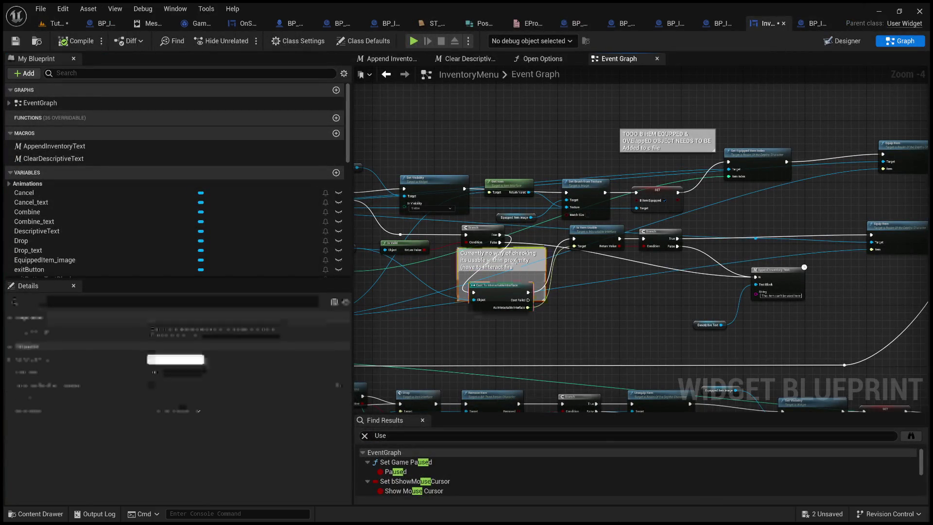
left_click(256, 336)
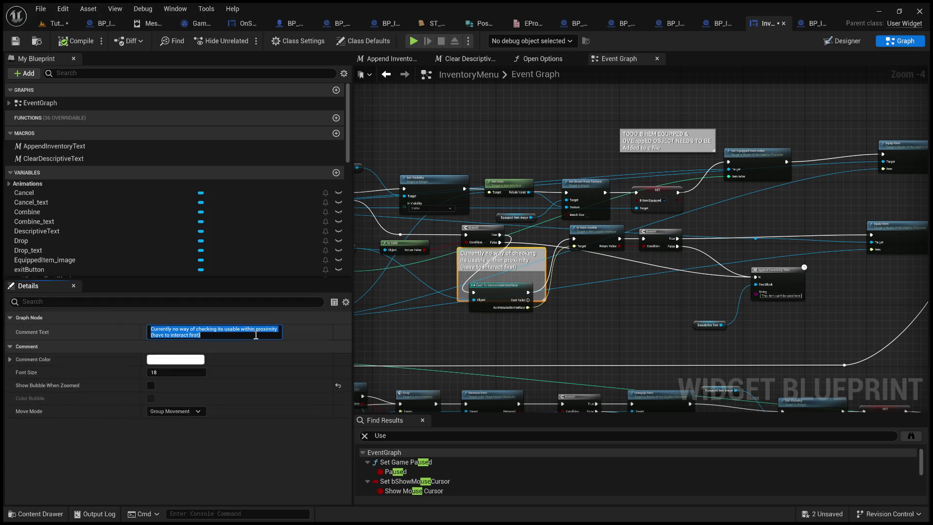
left_click(256, 335)
type("Sh")
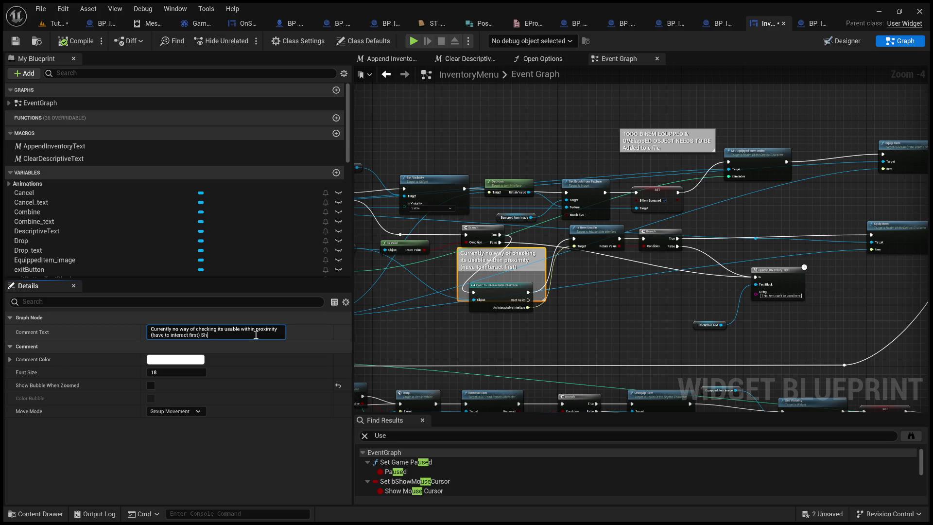
type("ould line ")
type("trace query on atte")
type("mpted use")
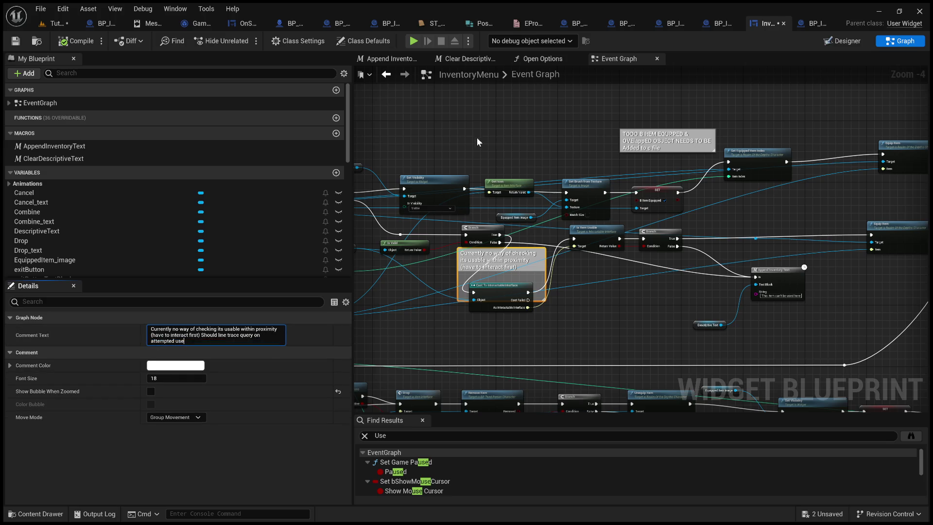
left_click(477, 137)
left_click(19, 41)
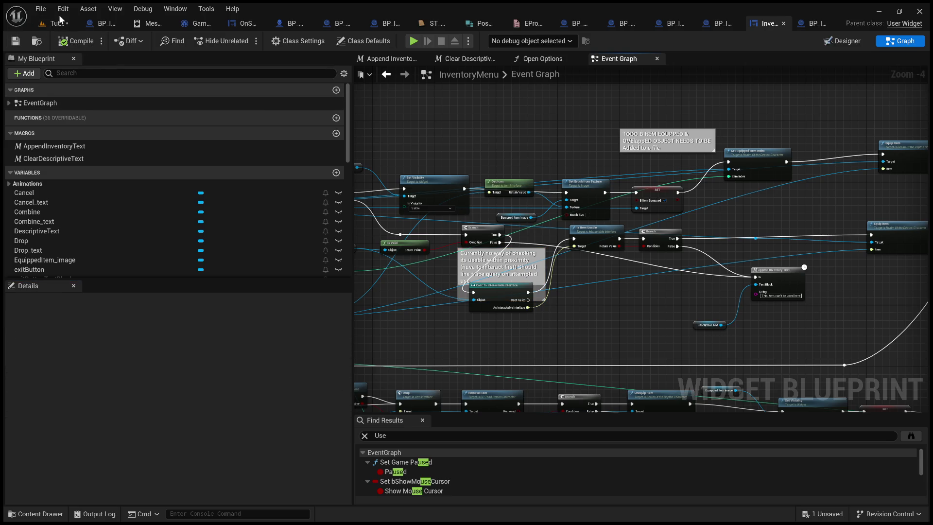
left_click(58, 23)
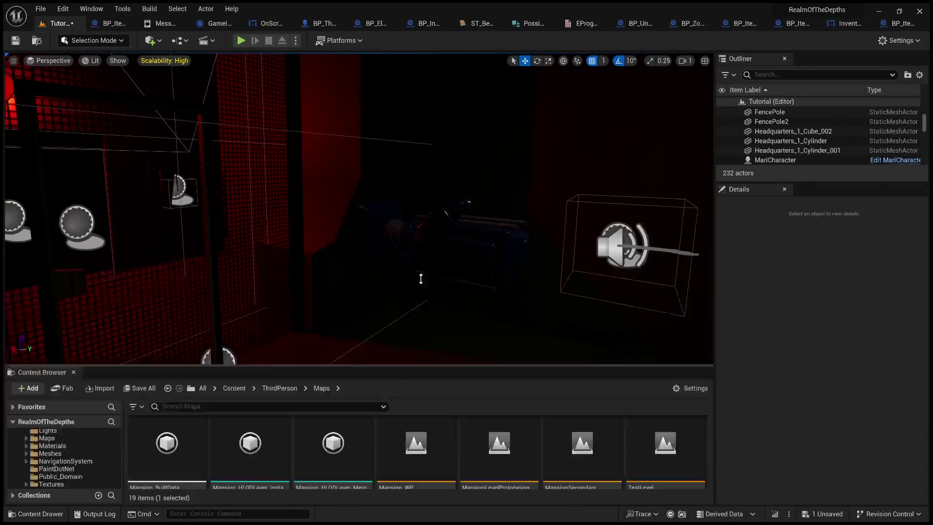
Delete the speaker actor, save the Tutorial level, and open TestProgress from the Content Browser.
left_click_drag(421, 279, 421, 256)
scroll(471, 428, "down", 2)
left_click(385, 400)
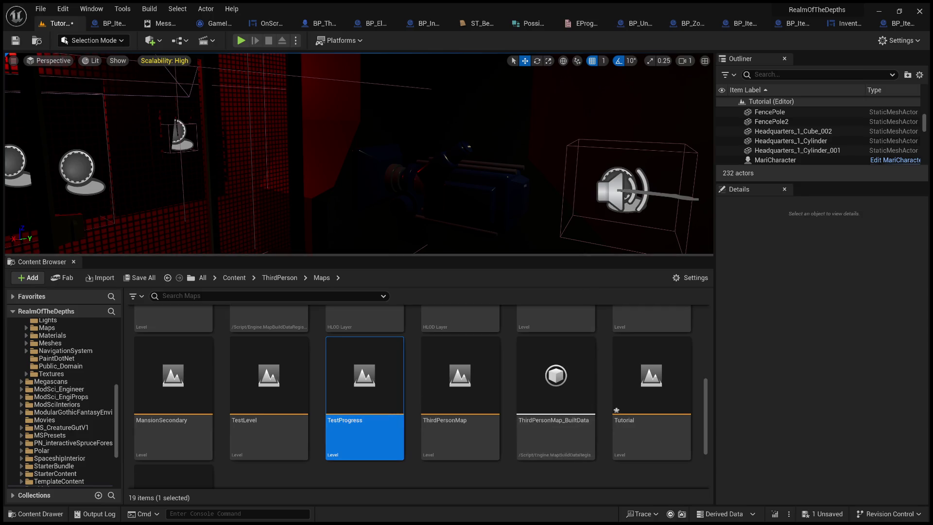
left_click(607, 195)
key("Delete")
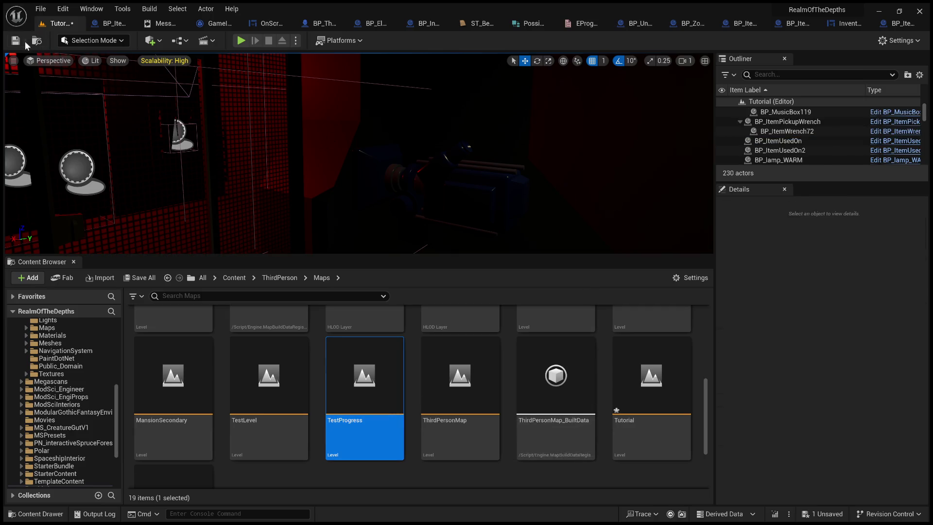
left_click(16, 41)
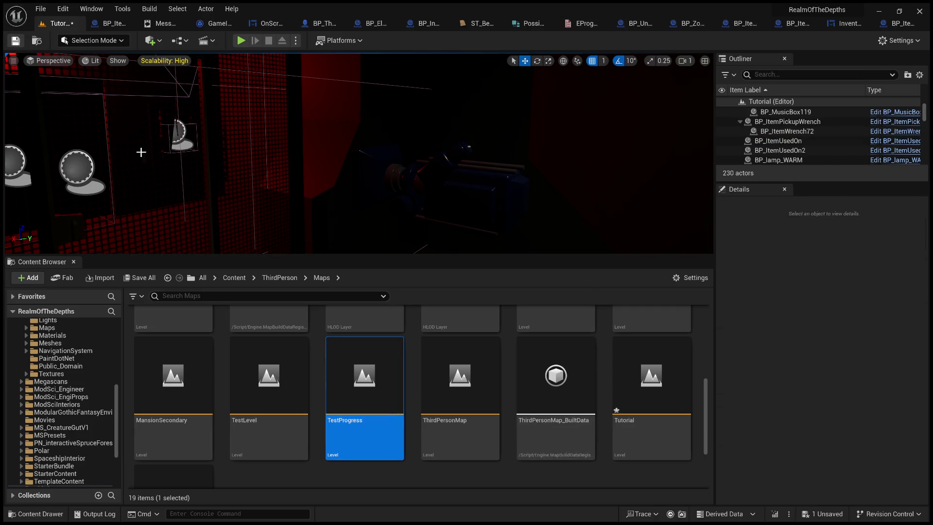
double_click(373, 378)
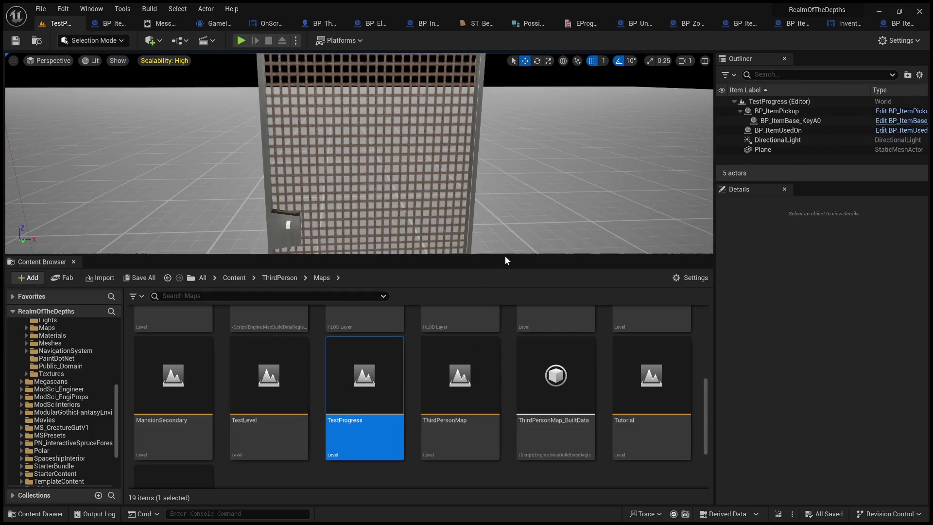
Play TestProgress, pick up the key, walk to the locked door and use the key from the inventory.
left_click_drag(505, 248, 466, 219)
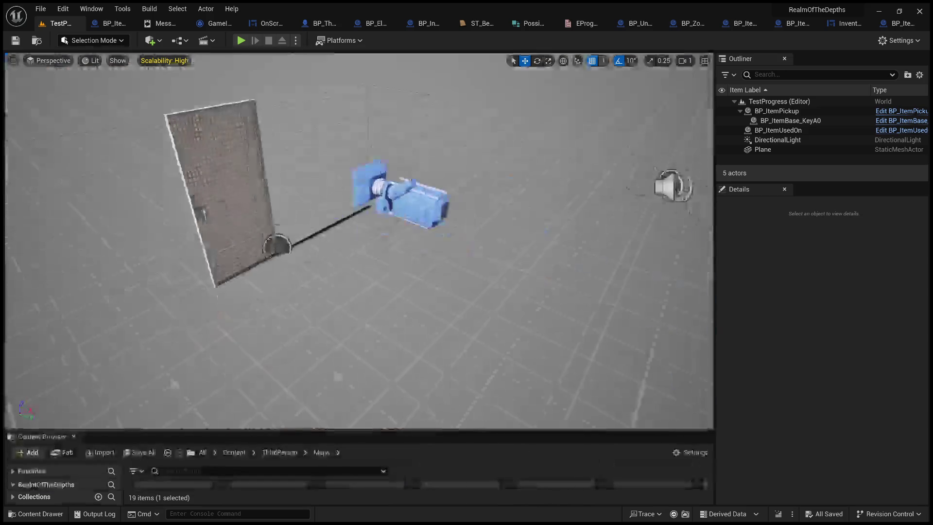
left_click(459, 375)
key("alt+p")
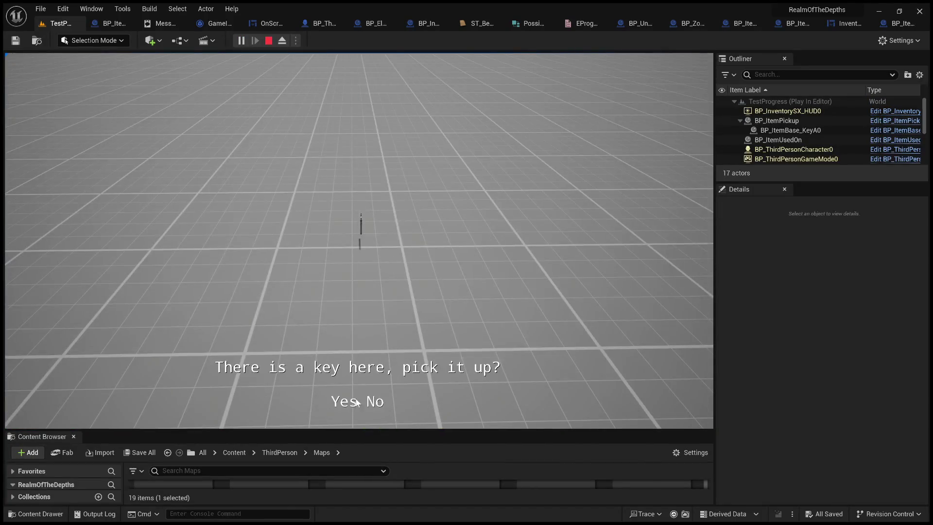
left_click(335, 401)
key("w")
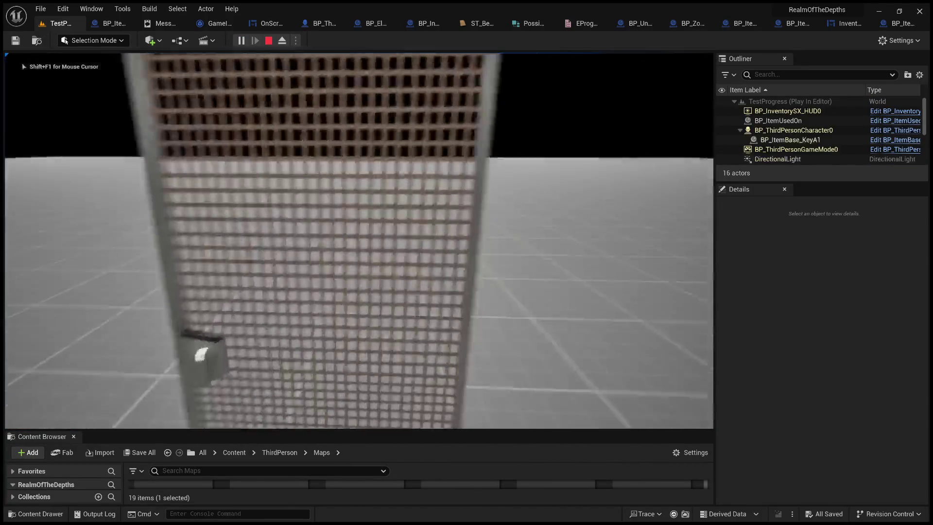
key("Tab")
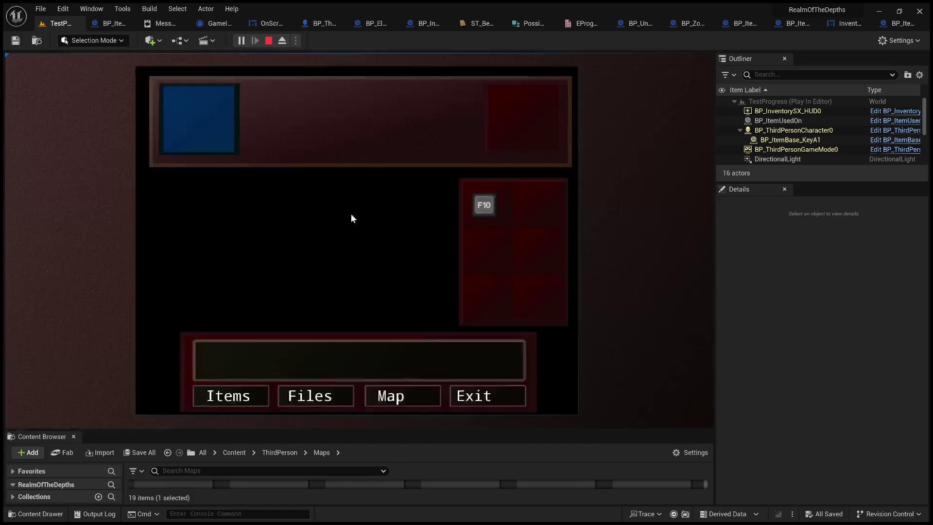
left_click(480, 204)
left_click(417, 191)
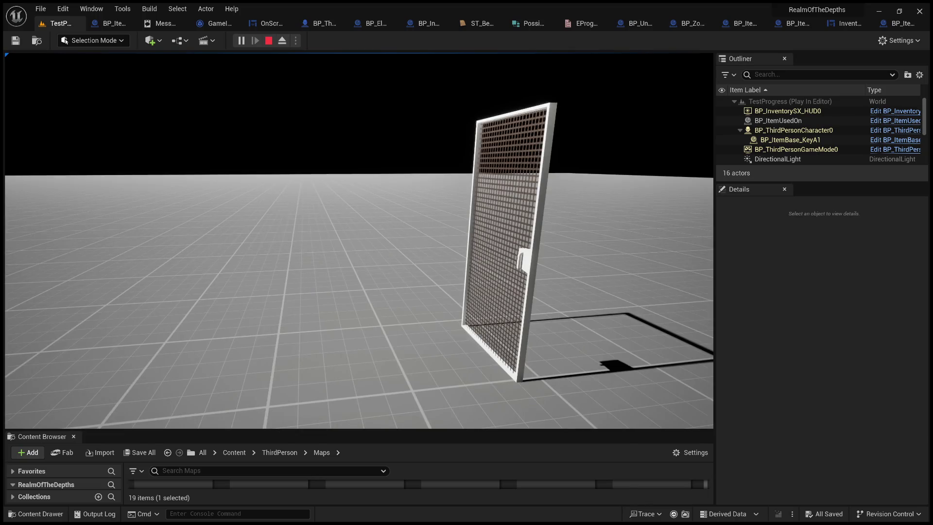
key("Escape")
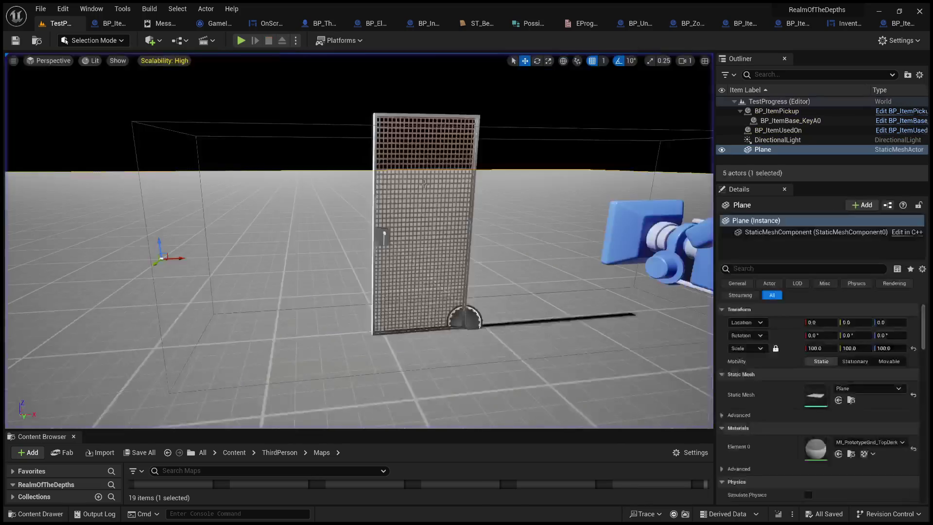